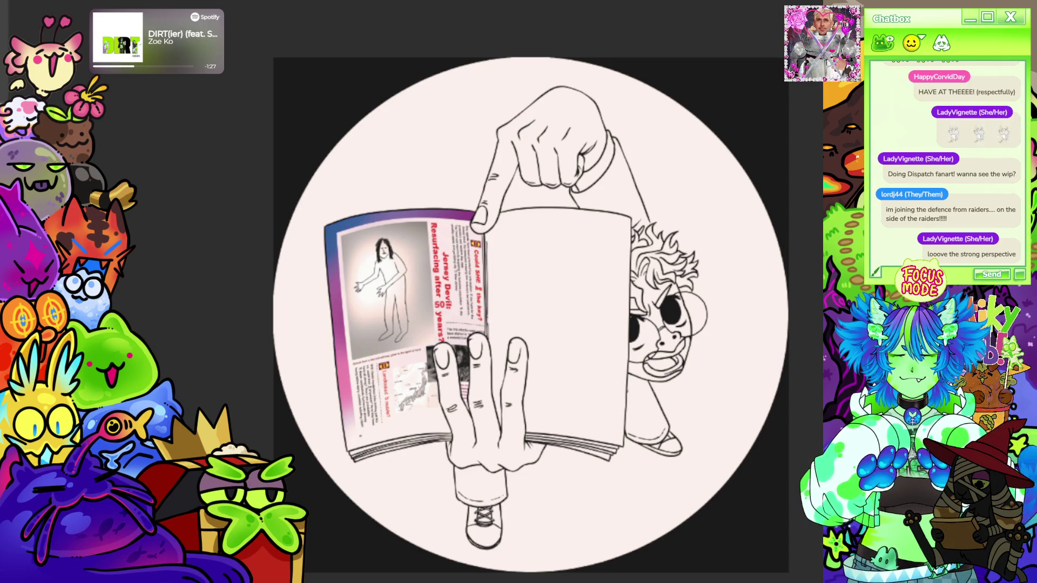
- Switch from the round illustration to the Bigfoot magazine page document with Ctrl+Tab
{"action": "key", "text": "ctrl+Tab"}
- Zoom in on the 'Join fellow-minded' dating ad text box at the page's lower left
{"action": "scroll", "coordinate": [500, 227], "scroll_direction": "up", "scroll_amount": 3}
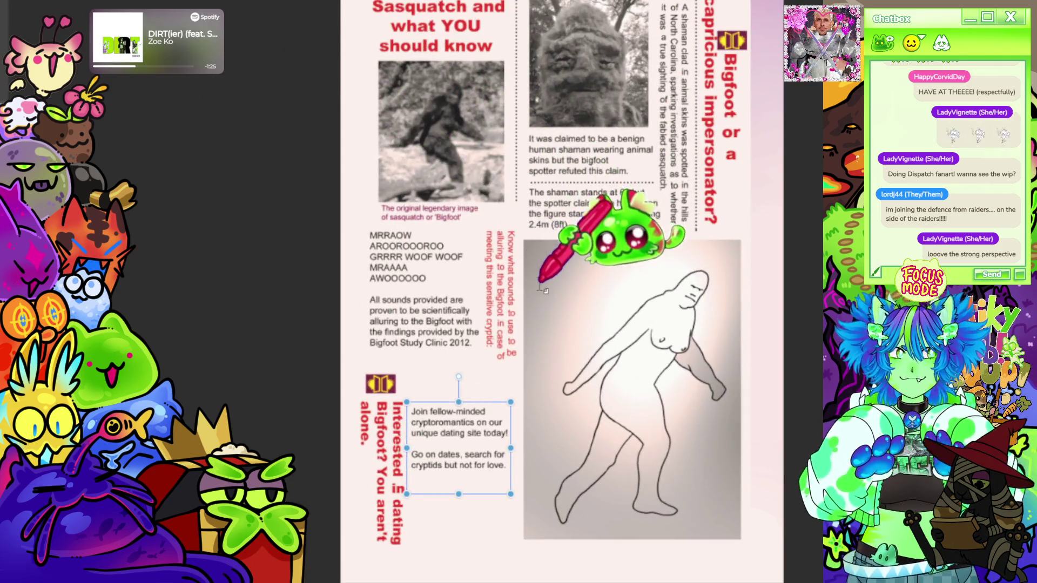
{"action": "scroll", "coordinate": [303, 211], "scroll_direction": "down", "scroll_amount": 3}
{"action": "scroll", "coordinate": [550, 238], "scroll_direction": "up", "scroll_amount": 3}
{"action": "scroll", "coordinate": [545, 233], "scroll_direction": "down", "scroll_amount": 1}
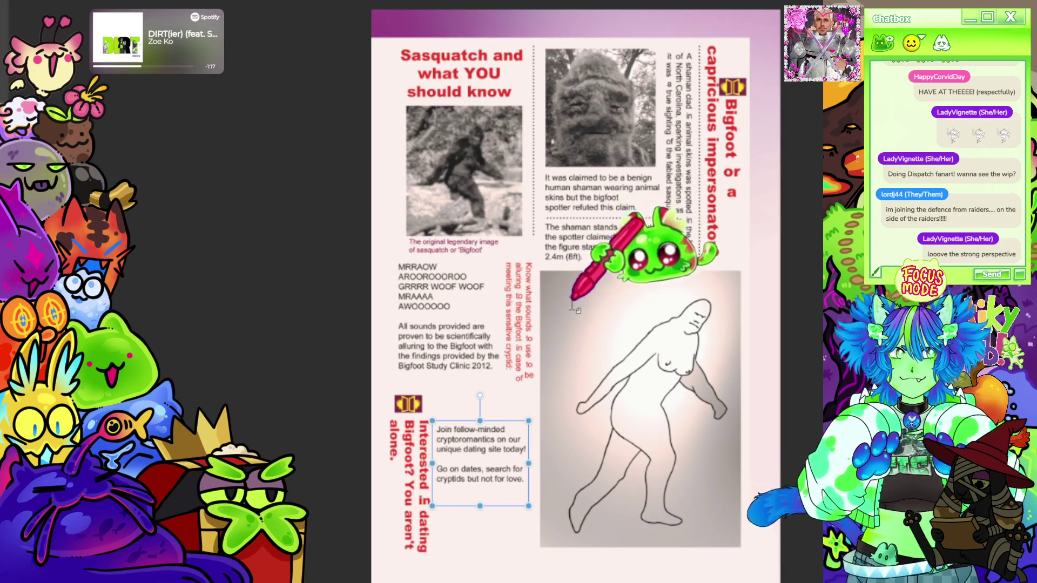
{"action": "scroll", "coordinate": [473, 499], "scroll_direction": "up", "scroll_amount": 2}
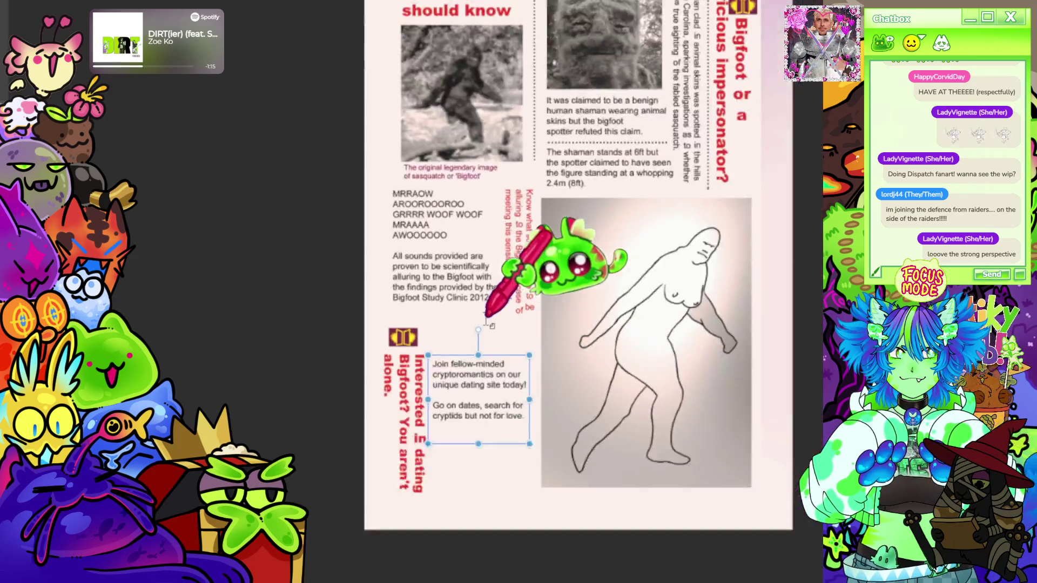
{"action": "scroll", "coordinate": [535, 421], "scroll_direction": "up", "scroll_amount": 3}
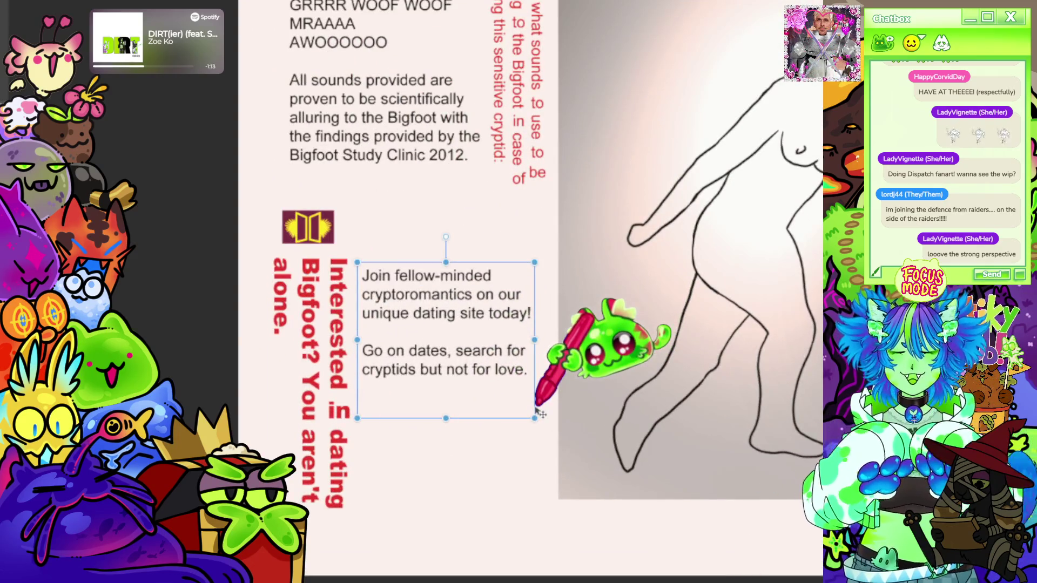
- Replace the period after 'love' with ' any longer' in the ad's closing sentence
{"action": "left_click", "coordinate": [526, 372]}
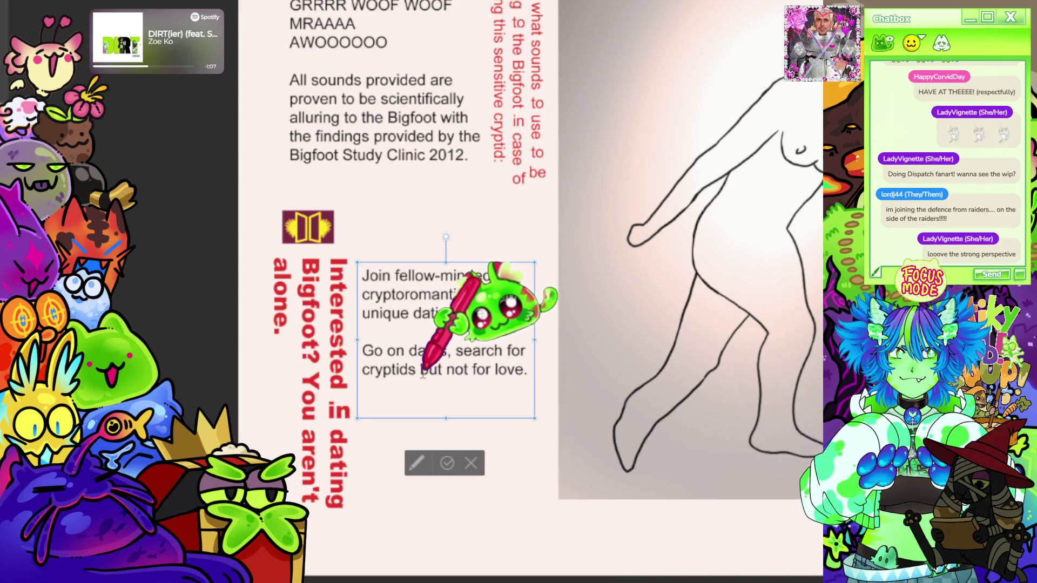
{"action": "key", "text": "BackSpace"}
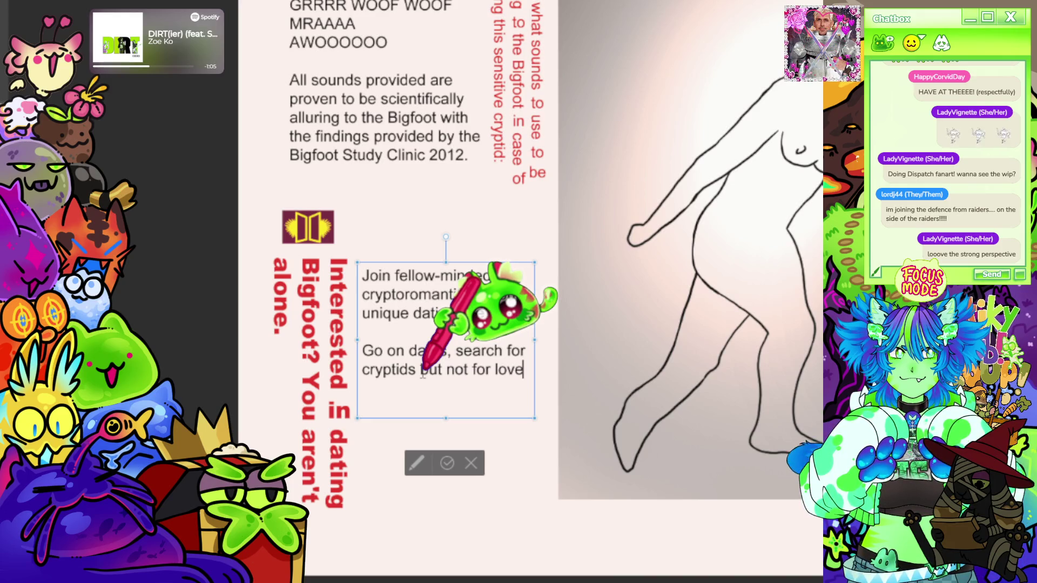
{"action": "type", "text": "any lon"}
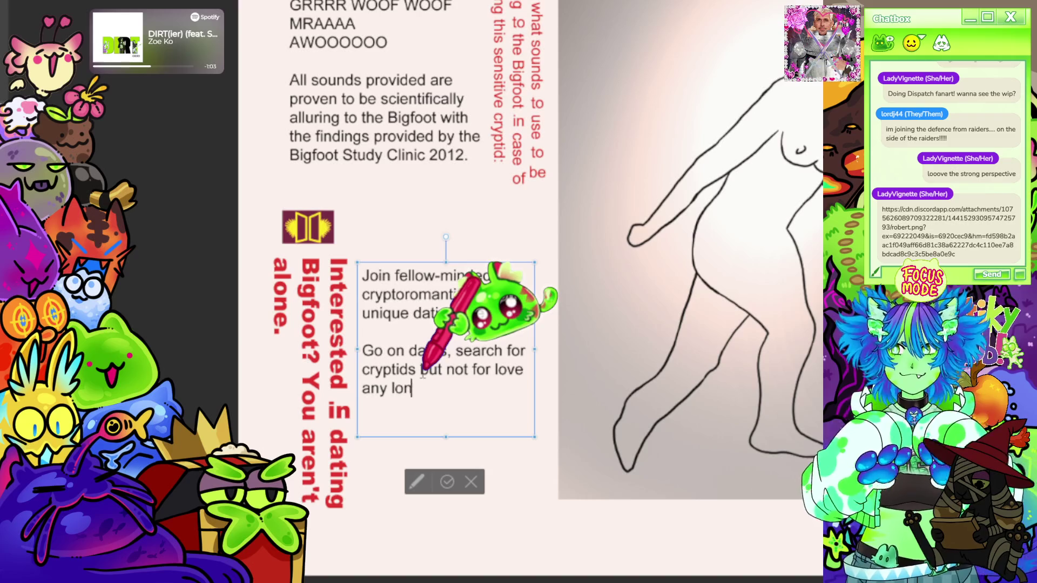
{"action": "type", "text": "ger"}
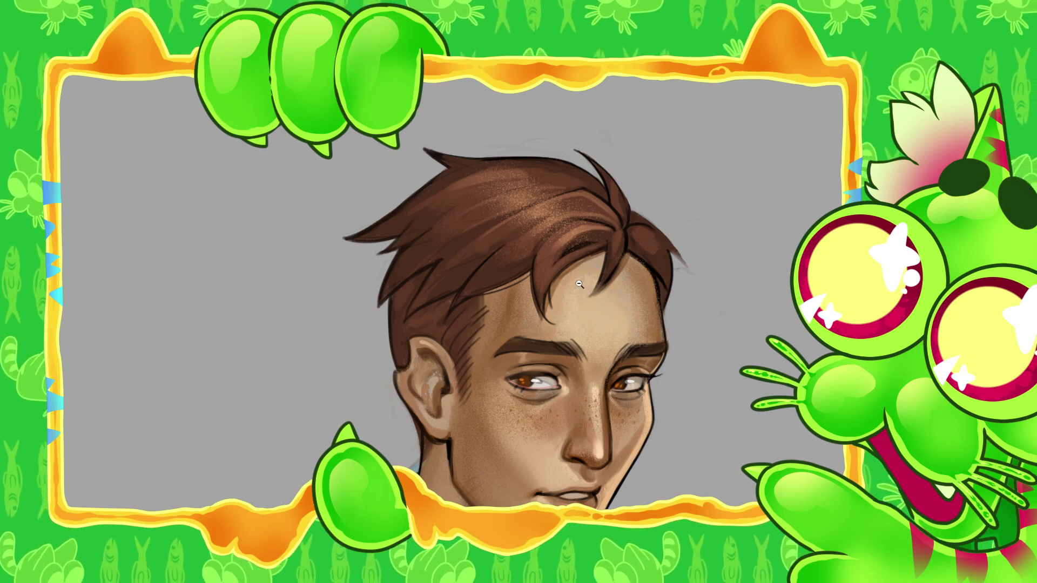
{"action": "scroll", "coordinate": [581, 290], "scroll_direction": "down", "scroll_amount": 2}
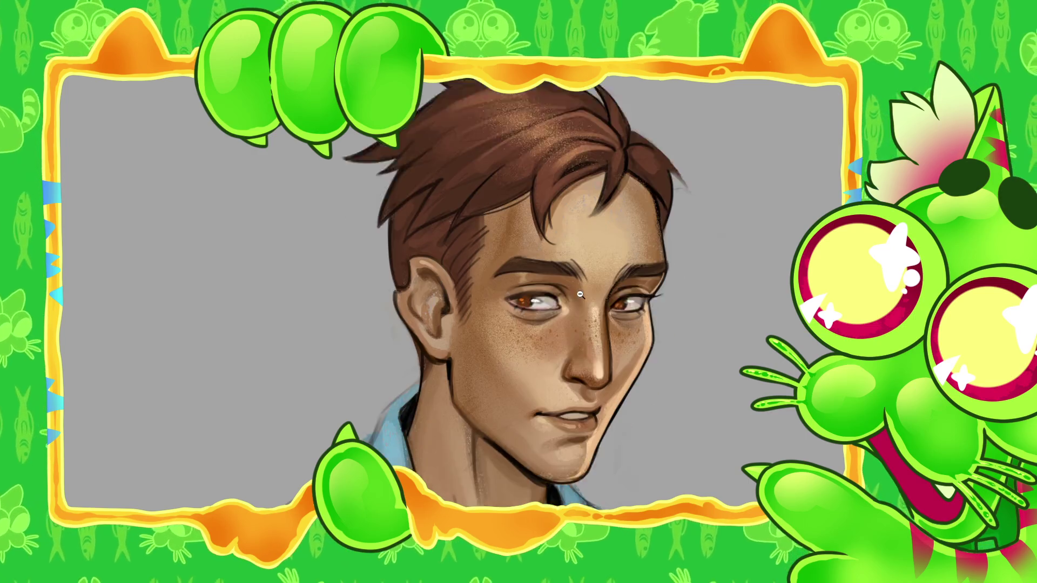
{"action": "scroll", "coordinate": [581, 302], "scroll_direction": "down", "scroll_amount": 2}
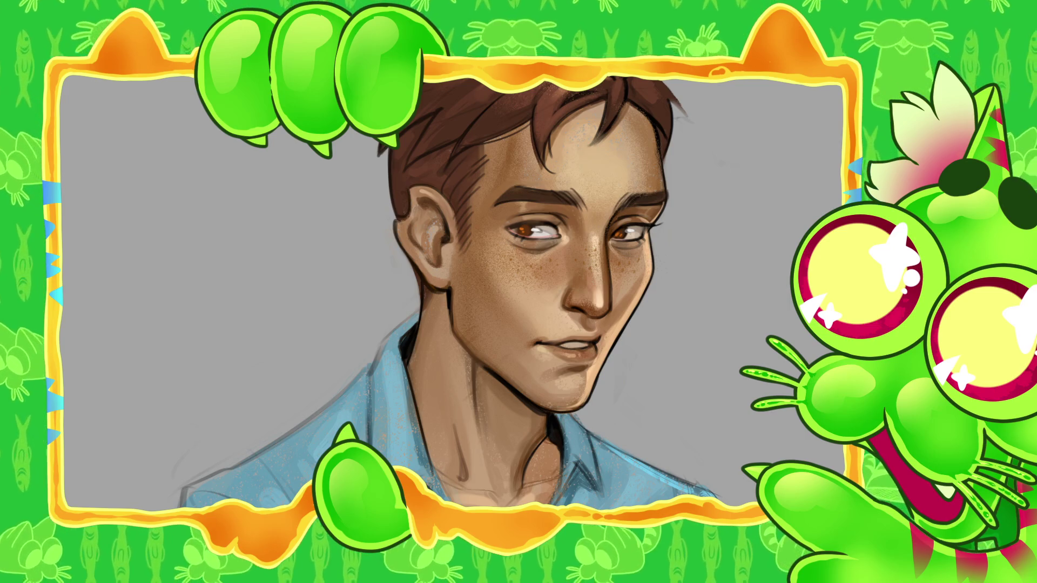
{"action": "scroll", "coordinate": [499, 438], "scroll_direction": "down", "scroll_amount": 5}
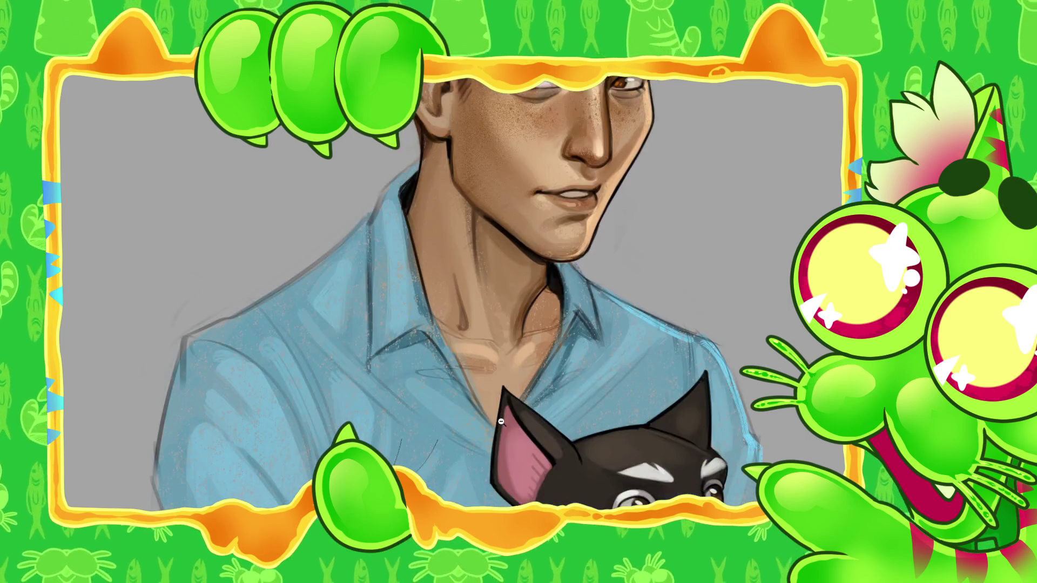
{"action": "scroll", "coordinate": [556, 405], "scroll_direction": "down", "scroll_amount": 3}
{"action": "scroll", "coordinate": [614, 374], "scroll_direction": "down", "scroll_amount": 3}
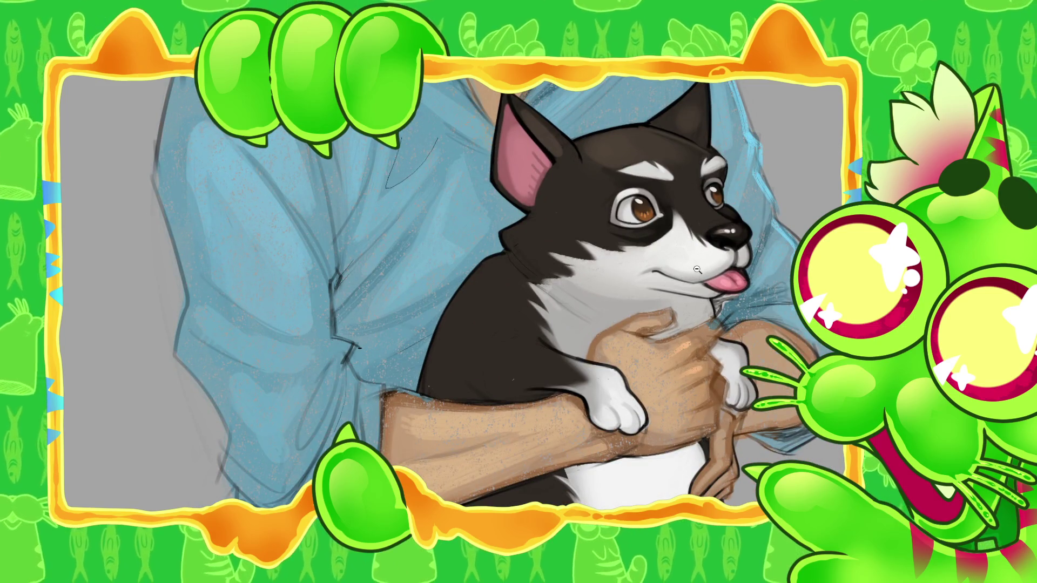
{"action": "scroll", "coordinate": [708, 281], "scroll_direction": "down", "scroll_amount": 4}
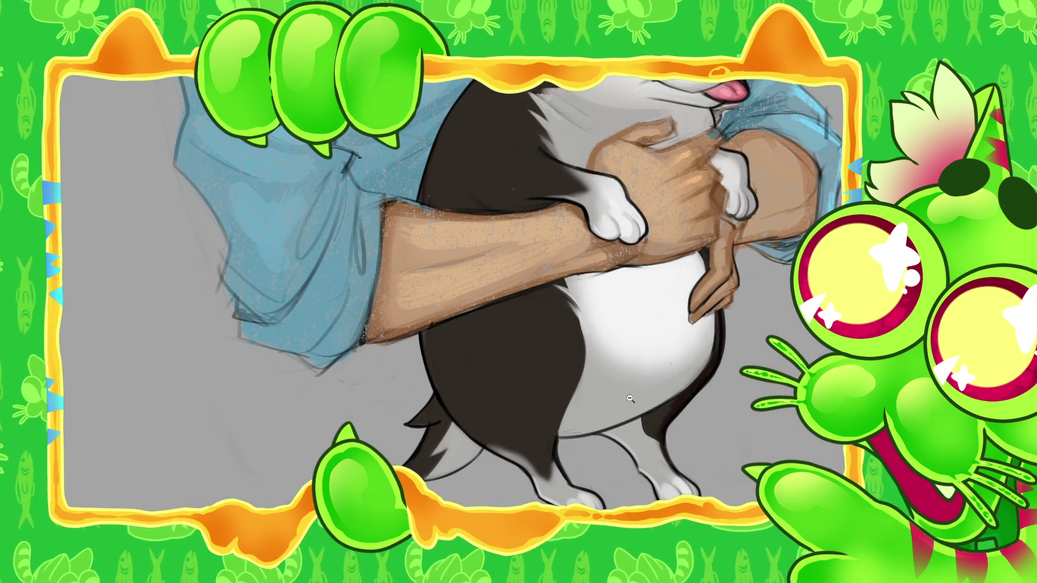
{"action": "scroll", "coordinate": [617, 410], "scroll_direction": "up", "scroll_amount": 3}
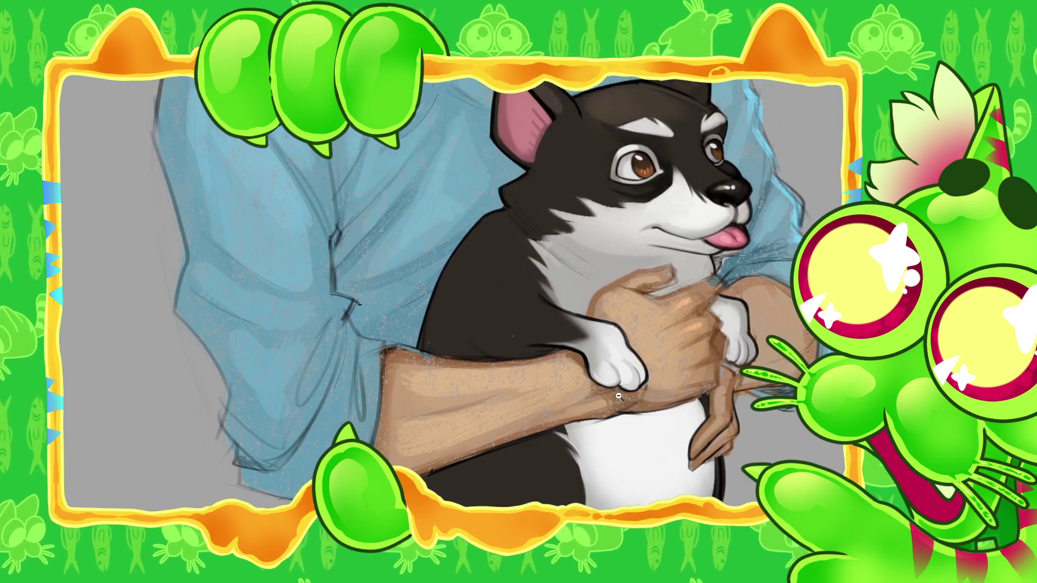
{"action": "scroll", "coordinate": [506, 365], "scroll_direction": "up", "scroll_amount": 2}
{"action": "scroll", "coordinate": [474, 384], "scroll_direction": "up", "scroll_amount": 1}
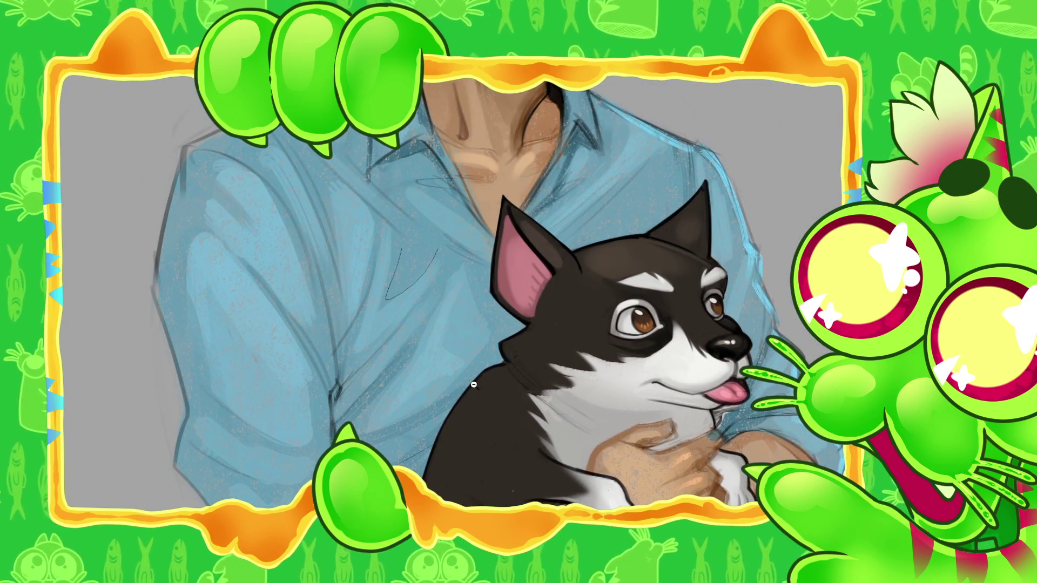
{"action": "scroll", "coordinate": [474, 384], "scroll_direction": "up", "scroll_amount": 3}
{"action": "scroll", "coordinate": [473, 385], "scroll_direction": "up", "scroll_amount": 3}
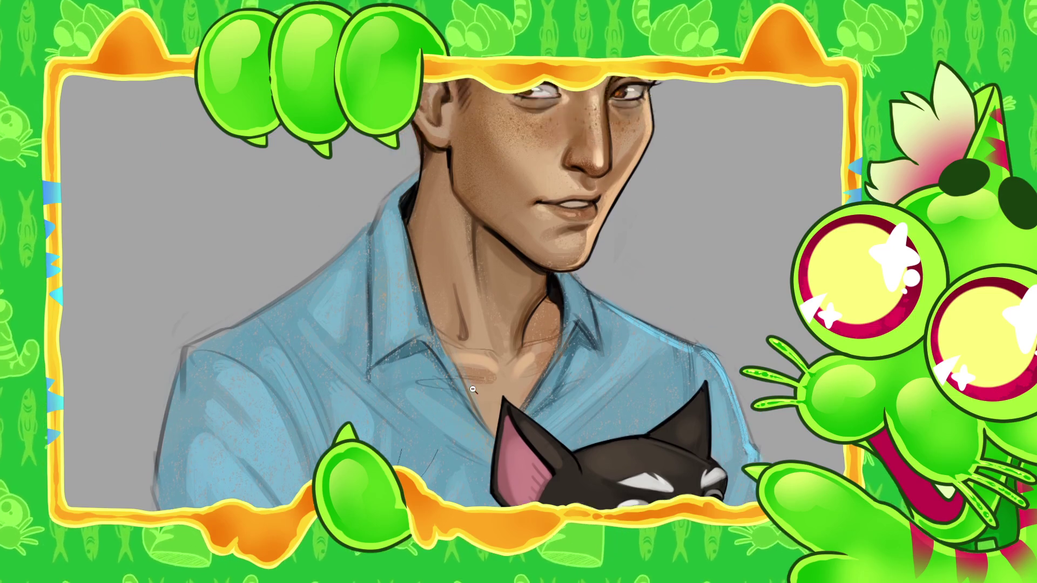
{"action": "scroll", "coordinate": [489, 280], "scroll_direction": "up", "scroll_amount": 3}
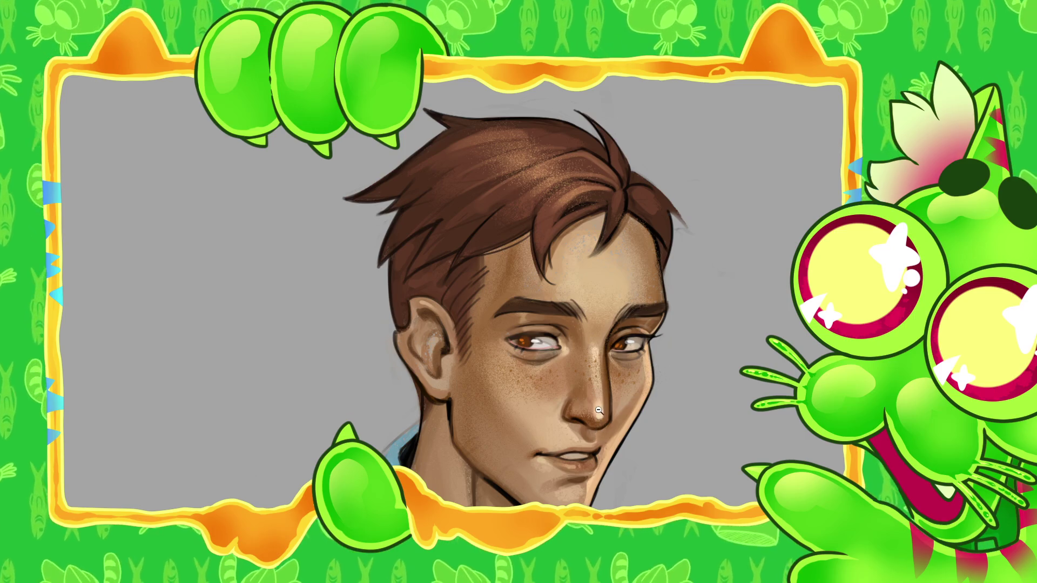
- Zoom around the magazine page to view the ad now ending 'not for love any longer!'
{"action": "scroll", "coordinate": [359, 352], "scroll_direction": "down", "scroll_amount": 8}
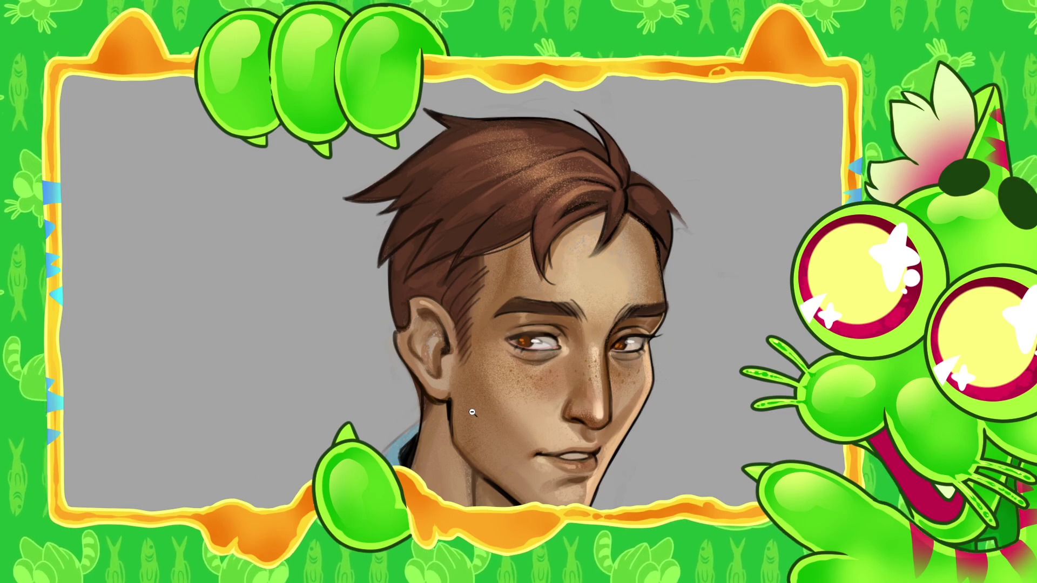
{"action": "scroll", "coordinate": [473, 411], "scroll_direction": "down", "scroll_amount": 3}
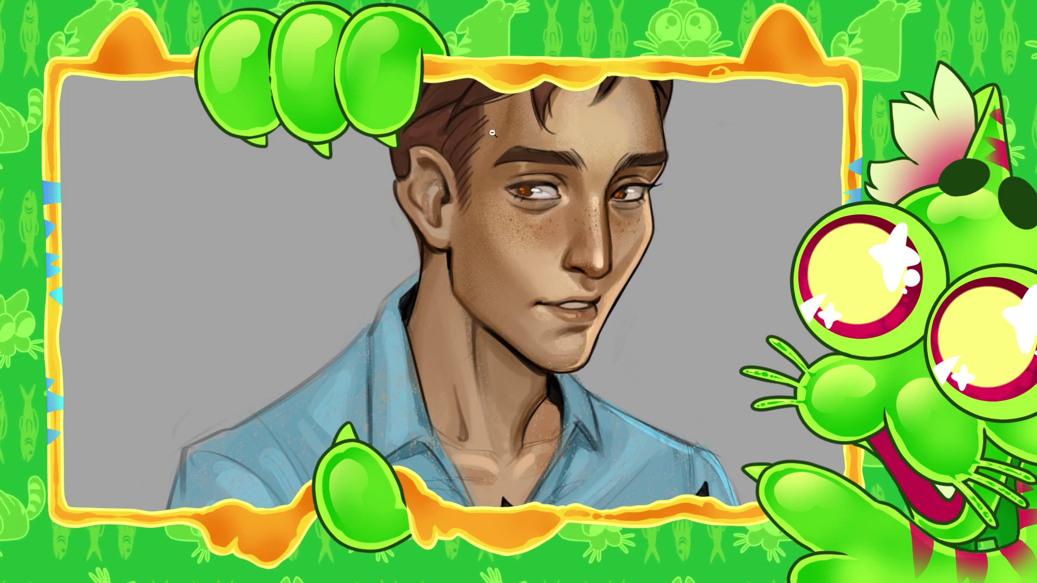
{"action": "scroll", "coordinate": [513, 234], "scroll_direction": "up", "scroll_amount": 3}
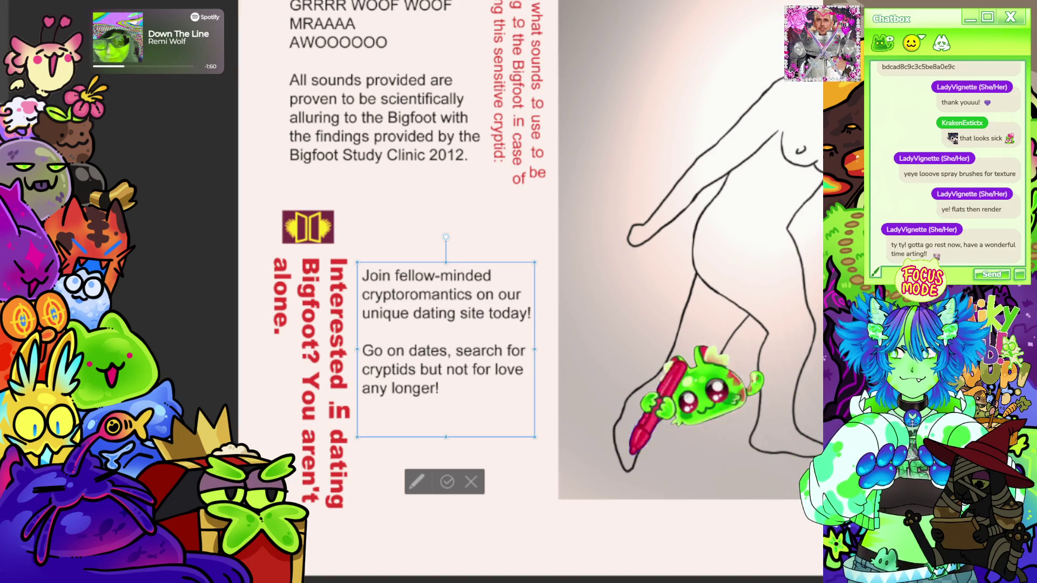
{"action": "scroll", "coordinate": [556, 297], "scroll_direction": "down", "scroll_amount": 2}
{"action": "scroll", "coordinate": [706, 371], "scroll_direction": "down", "scroll_amount": 2}
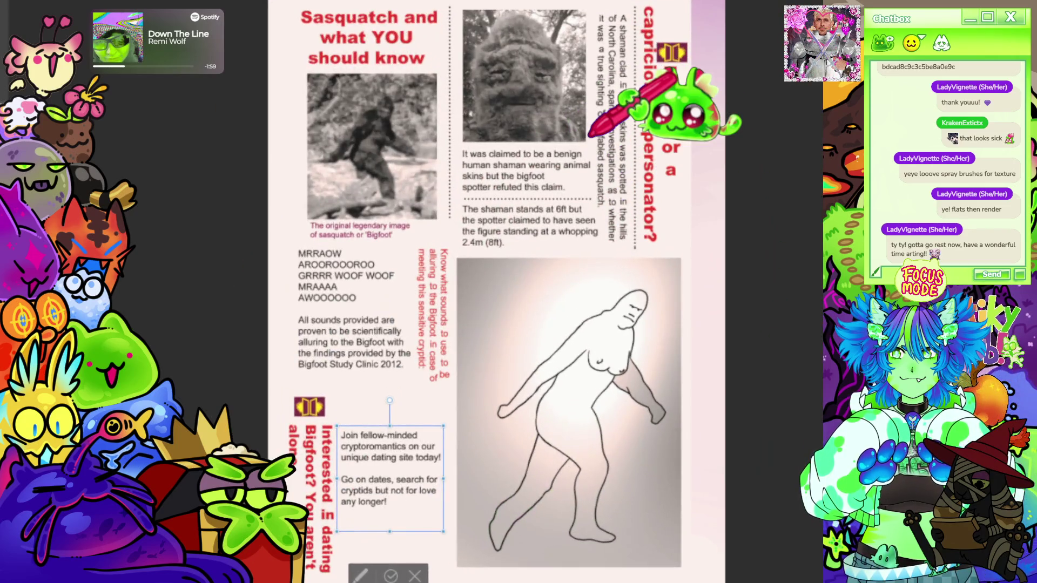
{"action": "scroll", "coordinate": [567, 216], "scroll_direction": "down", "scroll_amount": 2}
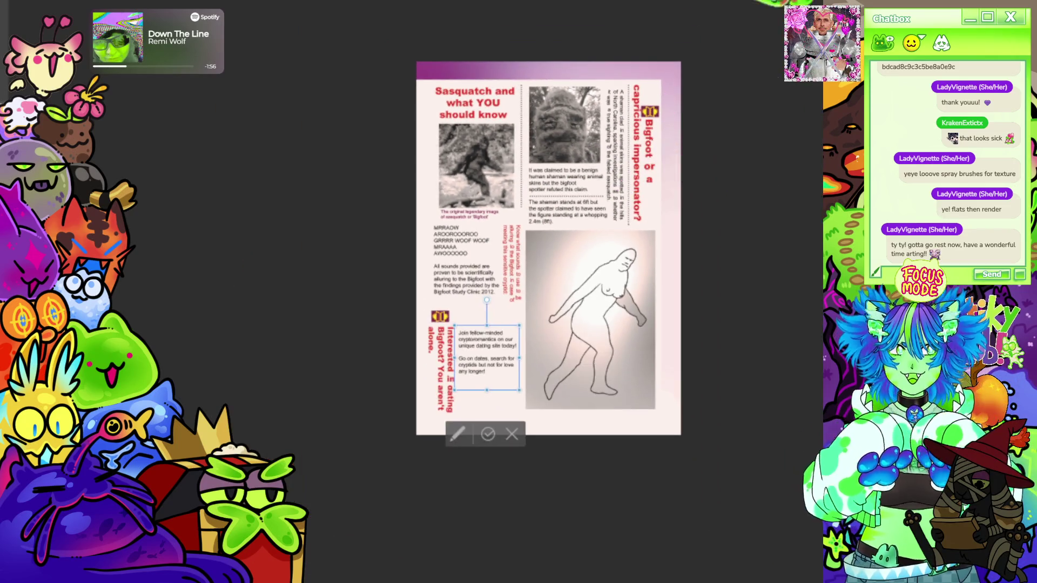
{"action": "scroll", "coordinate": [567, 162], "scroll_direction": "up", "scroll_amount": 2}
{"action": "scroll", "coordinate": [567, 162], "scroll_direction": "up", "scroll_amount": 2}
{"action": "scroll", "coordinate": [567, 162], "scroll_direction": "up", "scroll_amount": 2}
{"action": "scroll", "coordinate": [605, 144], "scroll_direction": "down", "scroll_amount": 3}
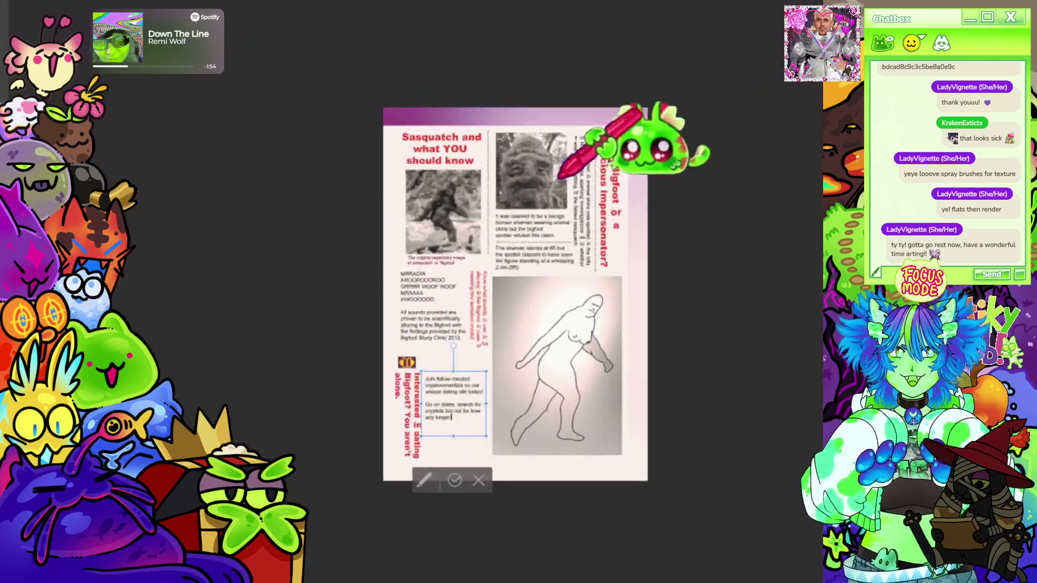
{"action": "scroll", "coordinate": [629, 362], "scroll_direction": "up", "scroll_amount": 2}
{"action": "scroll", "coordinate": [564, 352], "scroll_direction": "up", "scroll_amount": 1}
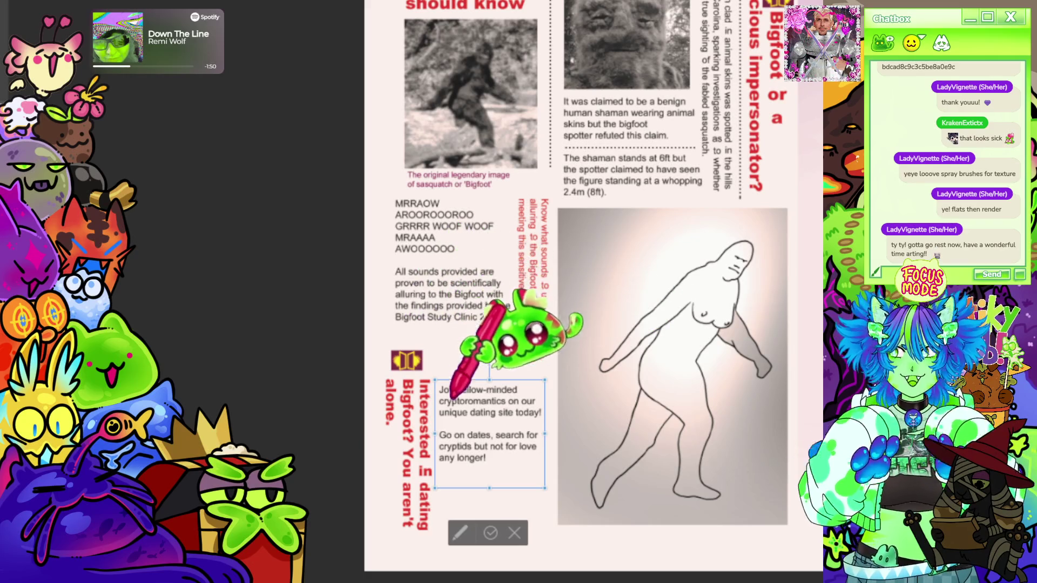
{"action": "scroll", "coordinate": [453, 424], "scroll_direction": "up", "scroll_amount": 1}
{"action": "scroll", "coordinate": [486, 421], "scroll_direction": "up", "scroll_amount": 1}
{"action": "scroll", "coordinate": [463, 243], "scroll_direction": "down", "scroll_amount": 1}
{"action": "scroll", "coordinate": [540, 410], "scroll_direction": "up", "scroll_amount": 1}
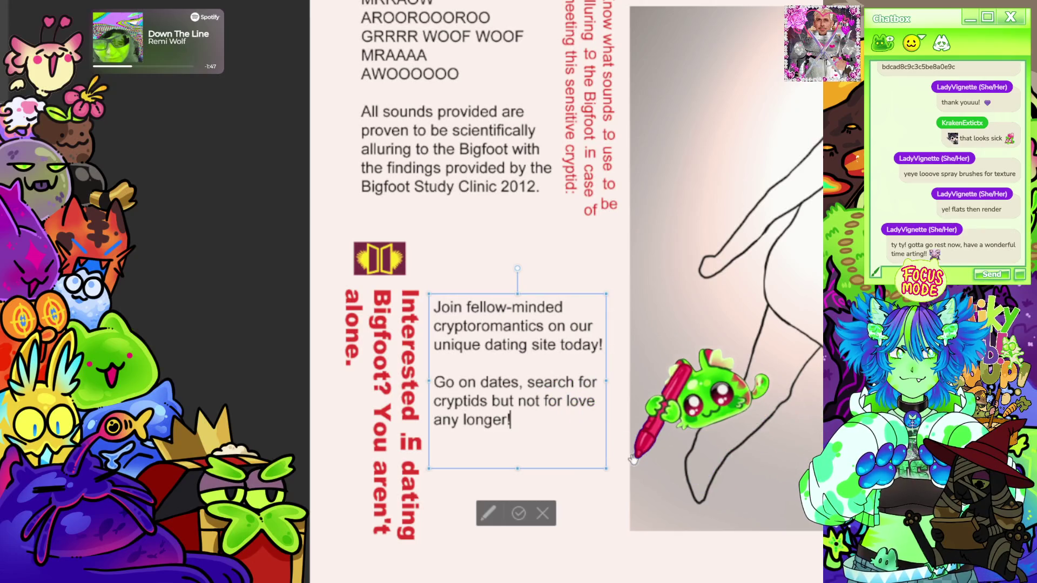
- Start a new line under 'any longer!' in the ad and try typing 'cryptr' on it
{"action": "key", "text": "Return"}
{"action": "key", "text": "Return"}
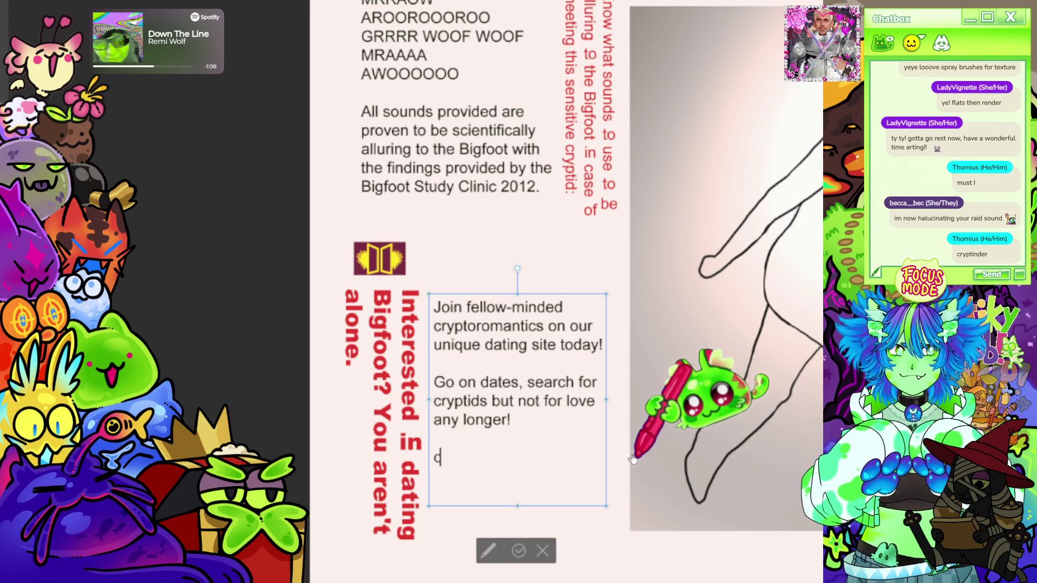
{"action": "type", "text": "cryptr"}
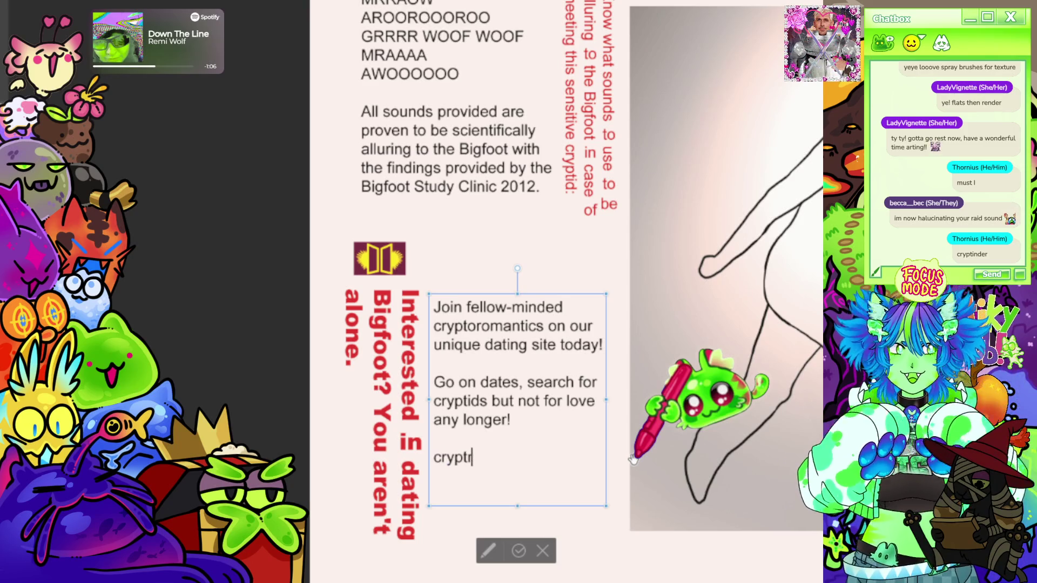
{"action": "scroll", "coordinate": [405, 302], "scroll_direction": "down", "scroll_amount": 2}
{"action": "scroll", "coordinate": [405, 416], "scroll_direction": "up", "scroll_amount": 2}
{"action": "scroll", "coordinate": [401, 430], "scroll_direction": "up", "scroll_amount": 2}
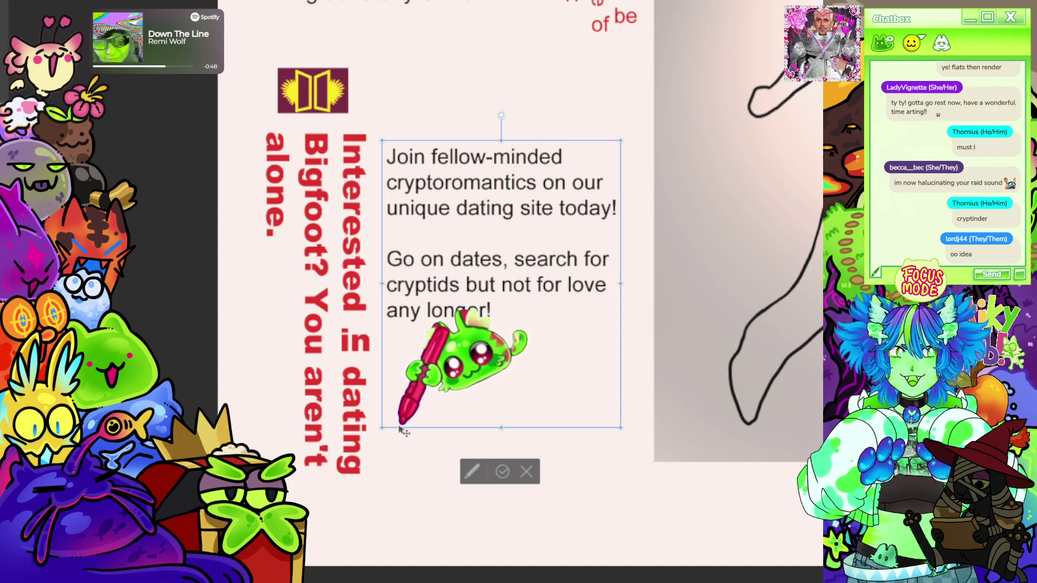
{"action": "type", "text": "www"}
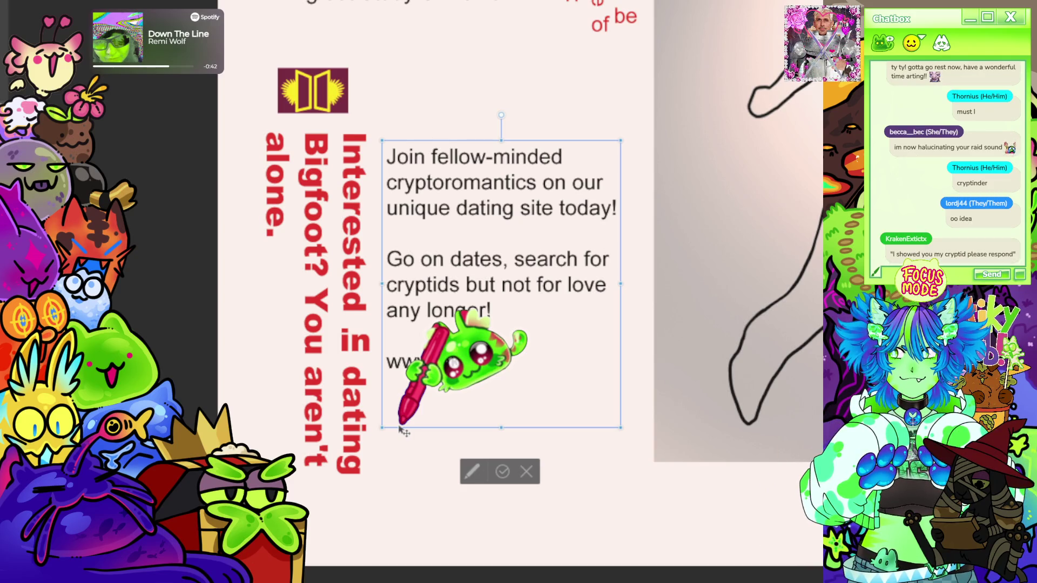
{"action": "type", "text": "tpid"}
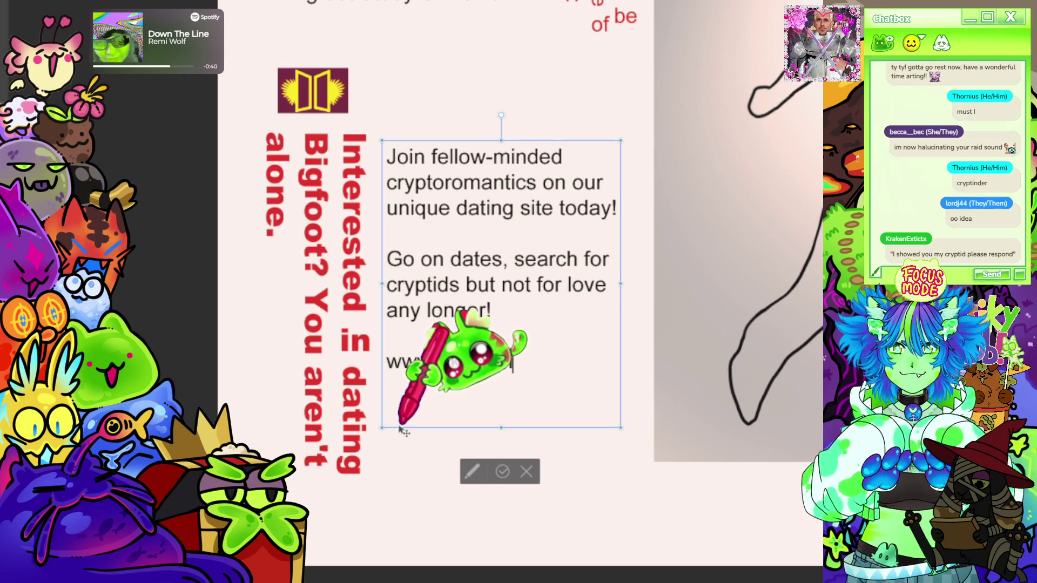
{"action": "key", "text": "BackSpace"}
{"action": "key", "text": "BackSpace"}
{"action": "key", "text": "BackSpace"}
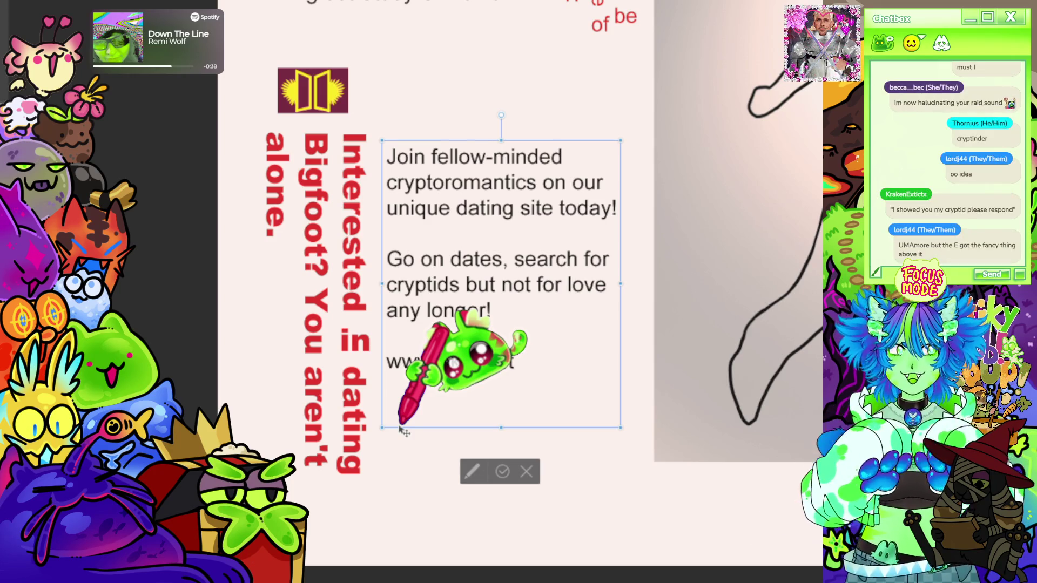